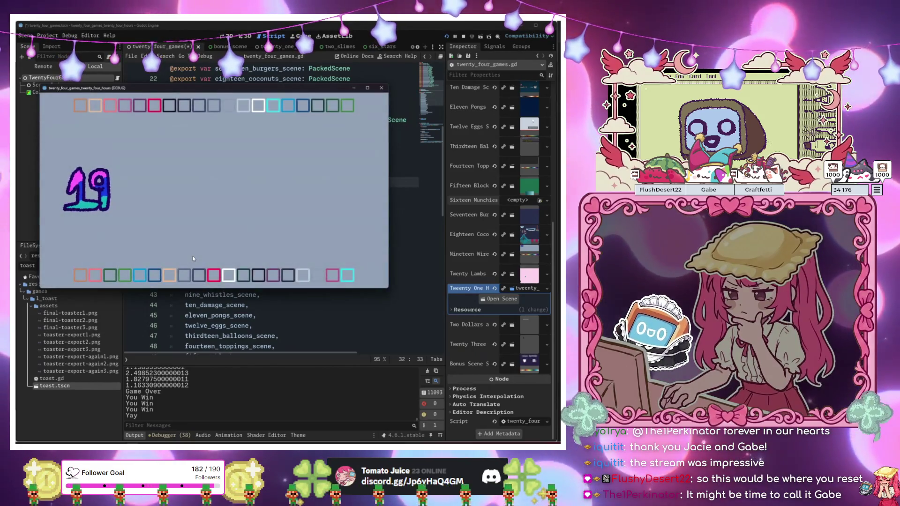
Match and clear the red, magenta, peach-orange, green, purple and remaining square pairs across the two rows.
left_click(229, 277)
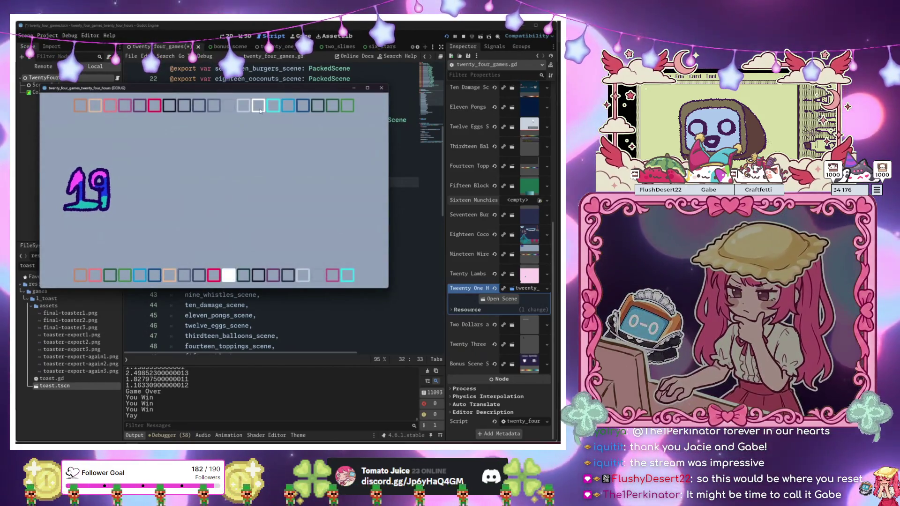
left_click(212, 277)
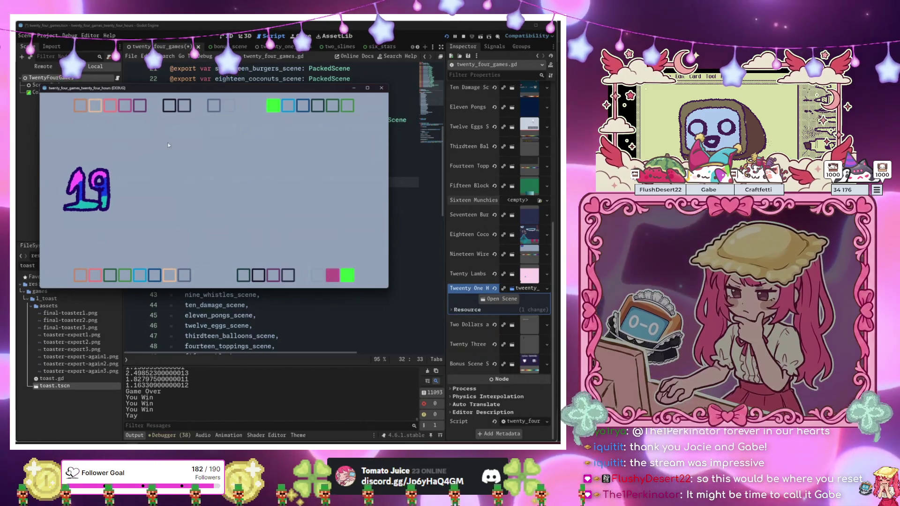
left_click(124, 110)
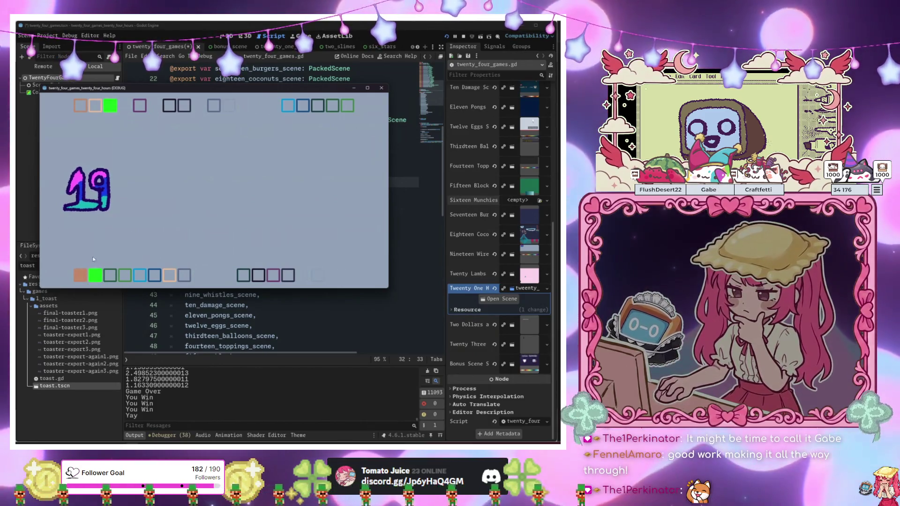
left_click(82, 107)
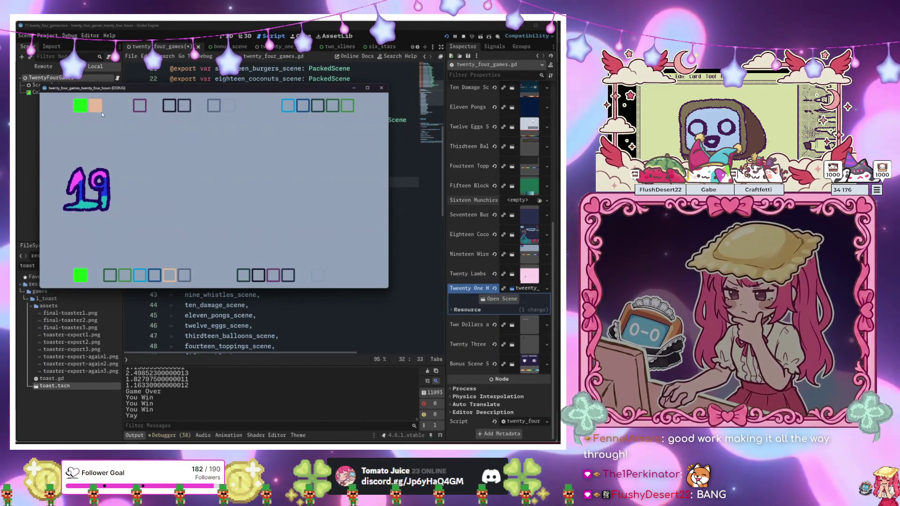
left_click(176, 275)
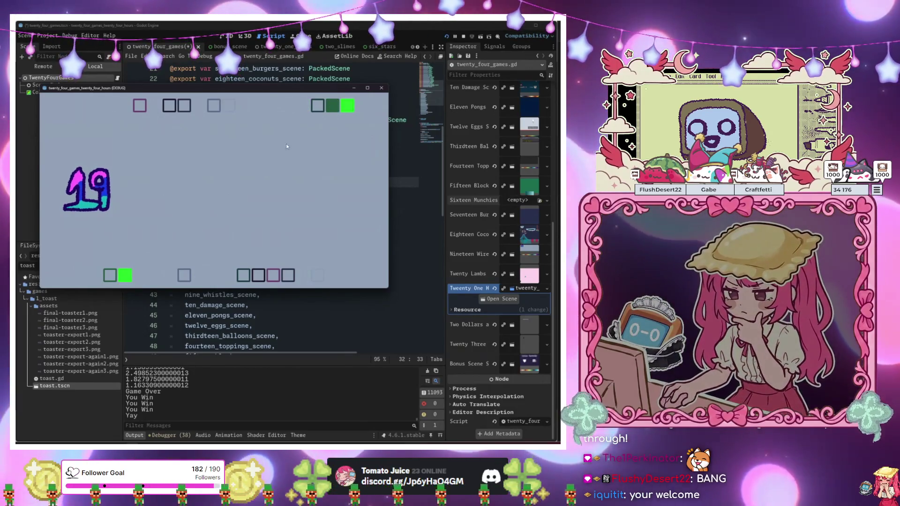
left_click(212, 107)
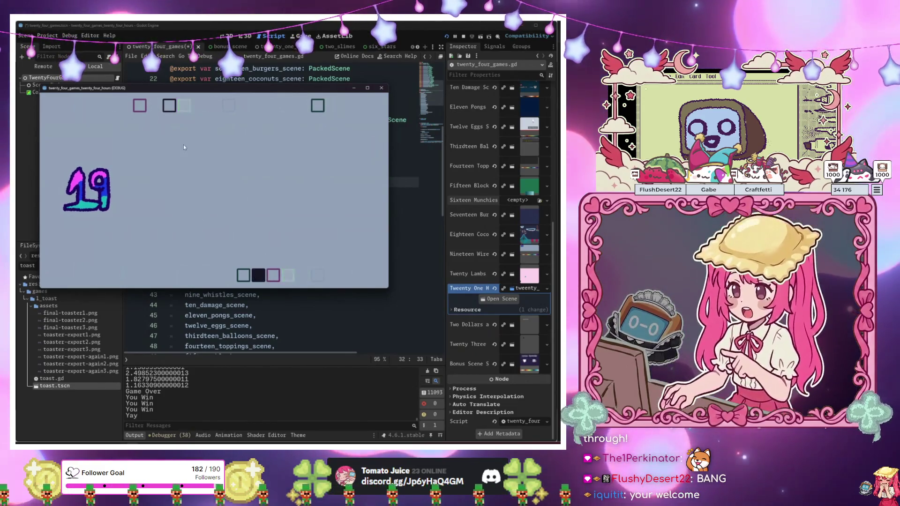
left_click(273, 276)
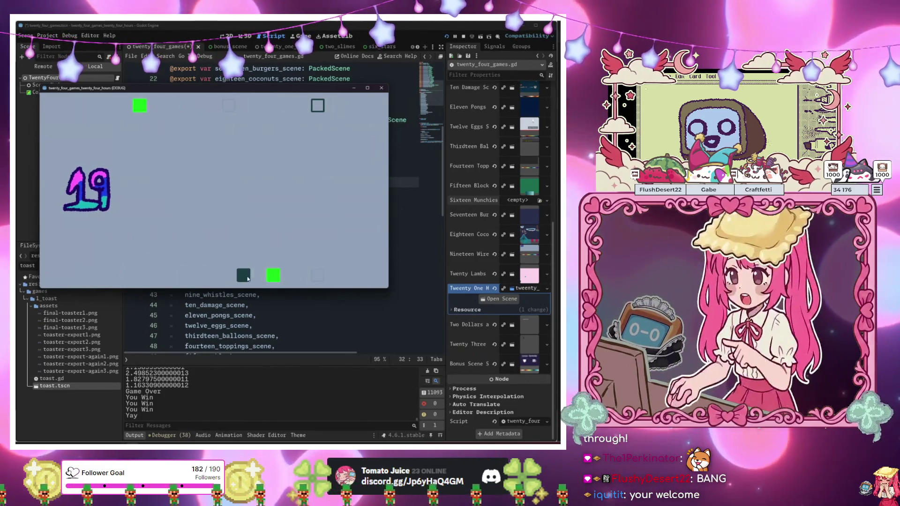
left_click(244, 276)
left_click(318, 105)
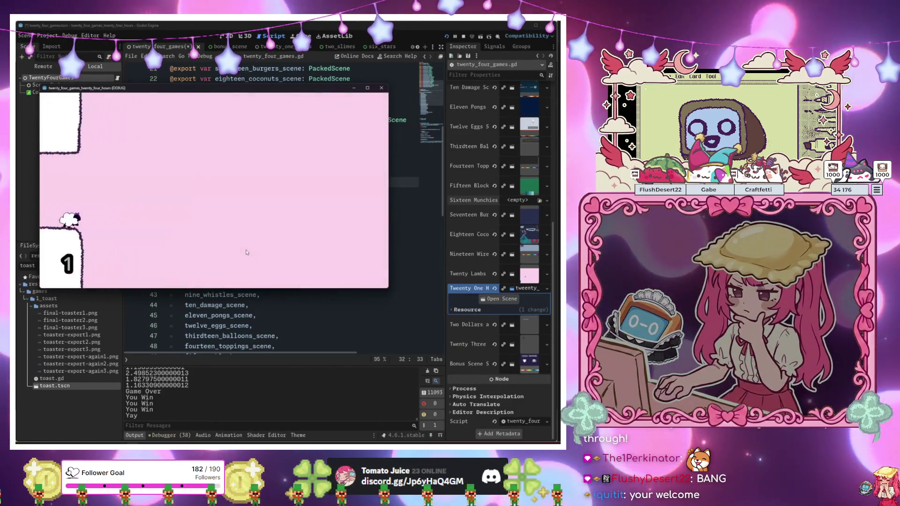
Keep the sheep flapping through the pipe gaps until the score reaches 19.
left_click(245, 241)
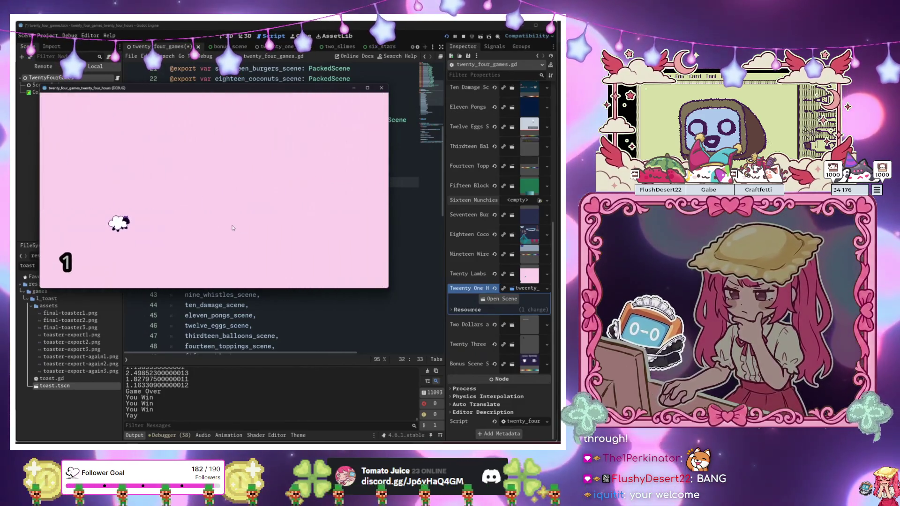
left_click(231, 227)
left_click(218, 216)
left_click(215, 214)
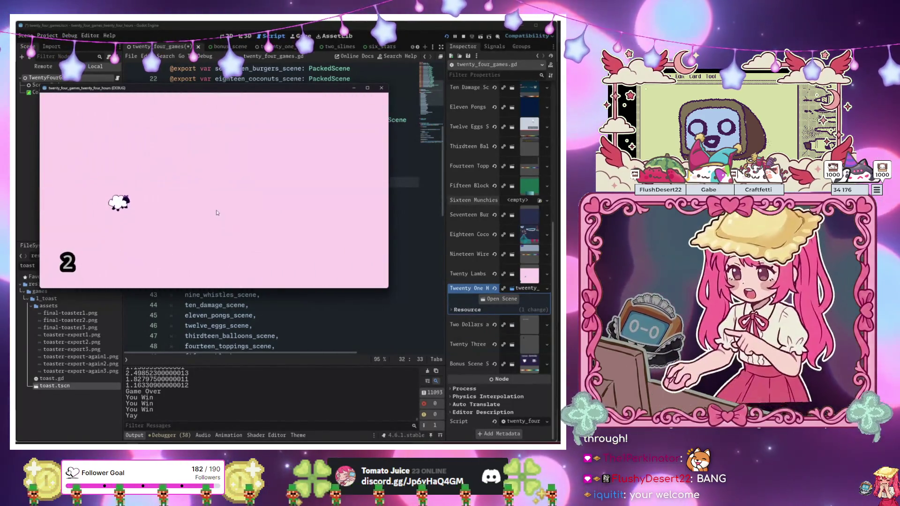
left_click(192, 211)
left_click(188, 213)
left_click(184, 214)
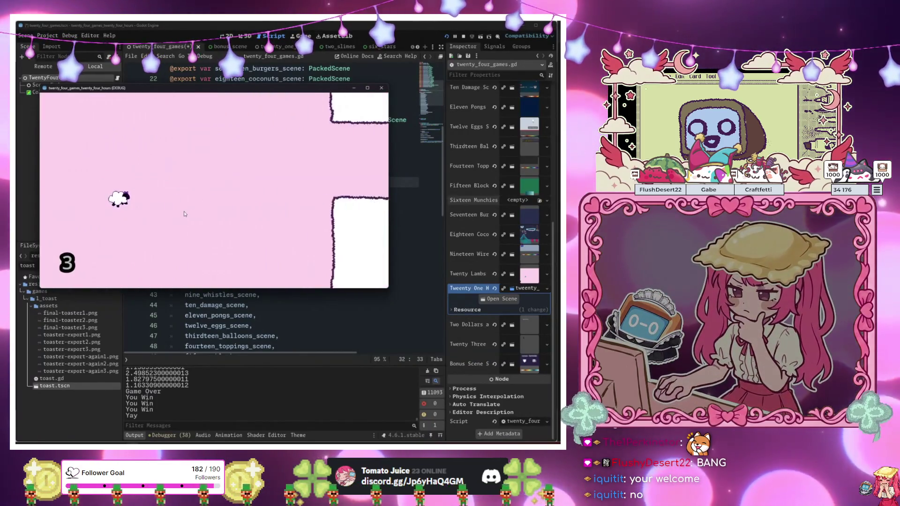
left_click(185, 214)
left_click(185, 214)
left_click(185, 214)
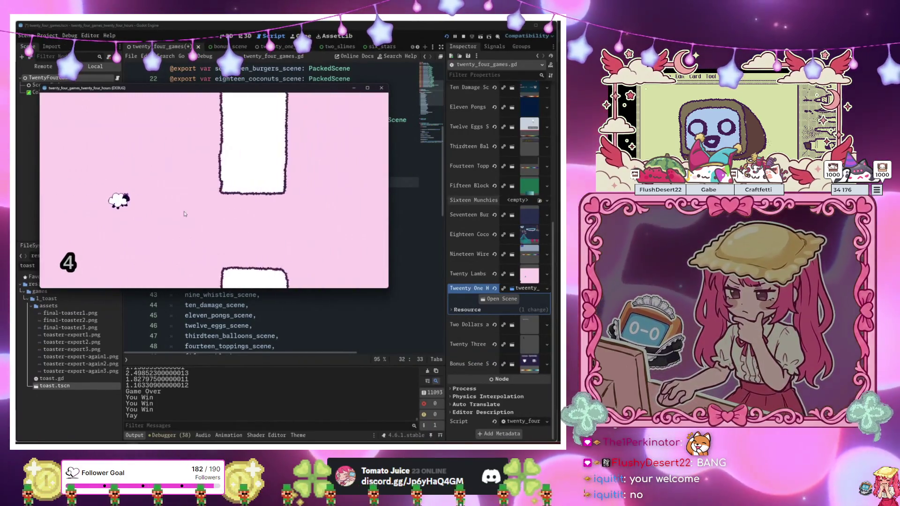
left_click(185, 214)
left_click(184, 214)
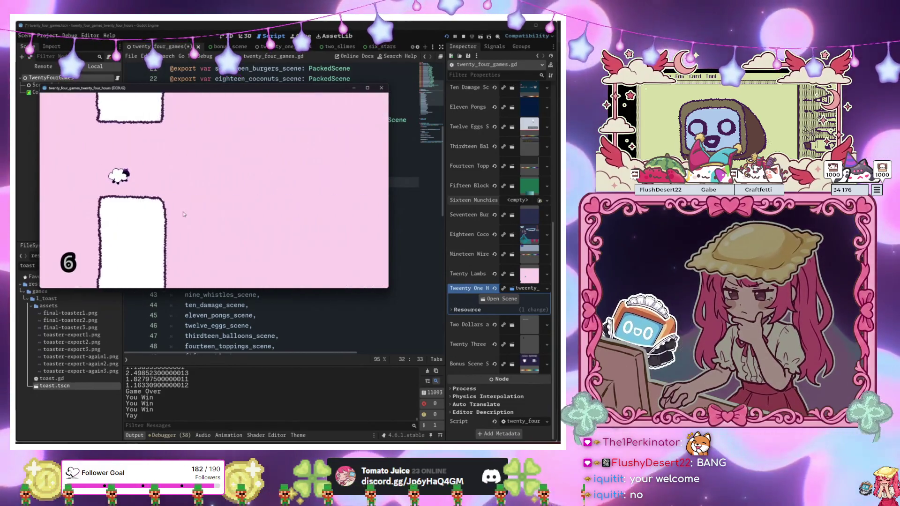
left_click(183, 214)
left_click(181, 216)
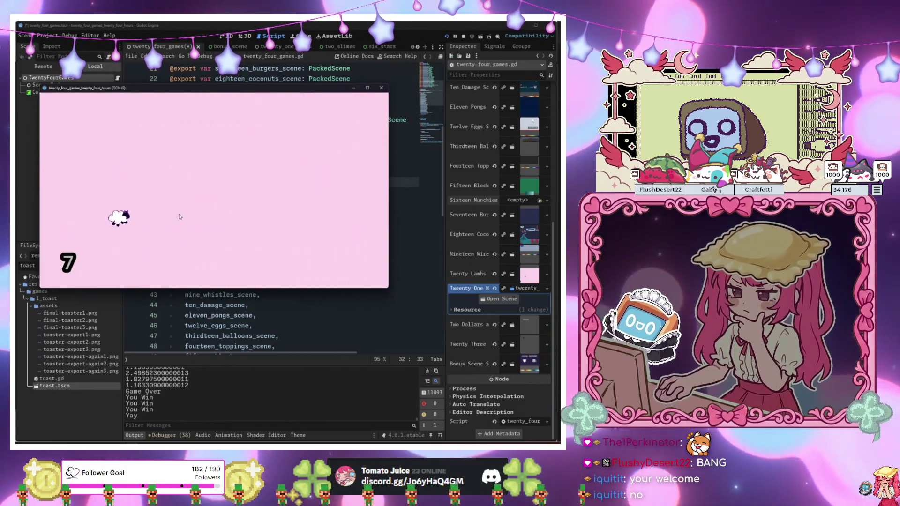
left_click(180, 216)
left_click(180, 216)
left_click(180, 216)
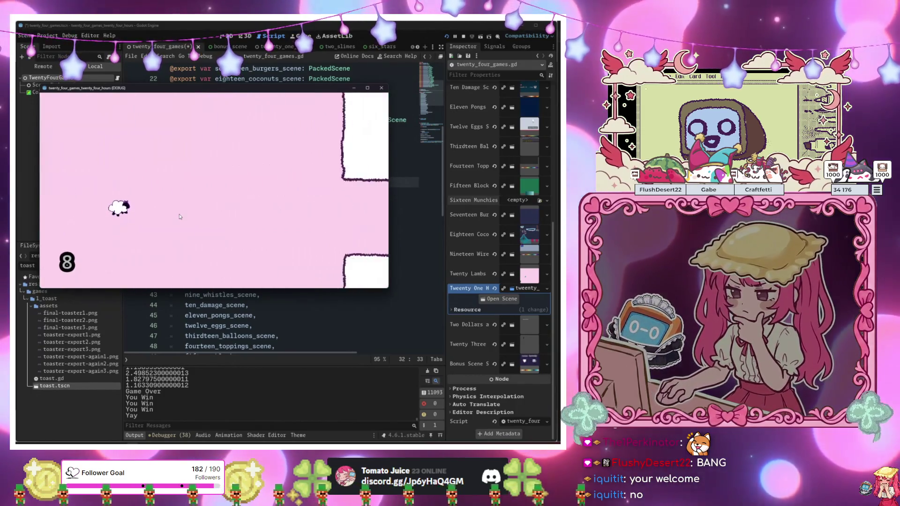
left_click(180, 216)
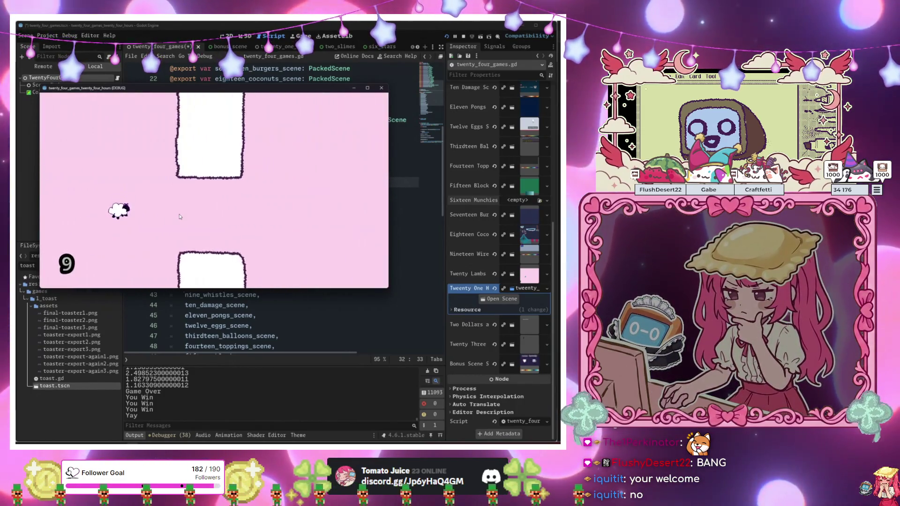
left_click(180, 217)
left_click(180, 216)
left_click(180, 216)
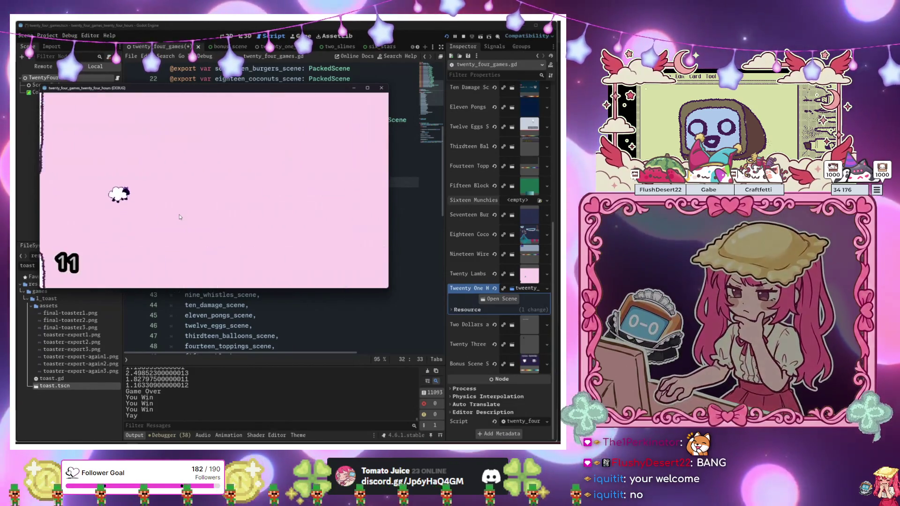
left_click(180, 217)
left_click(179, 216)
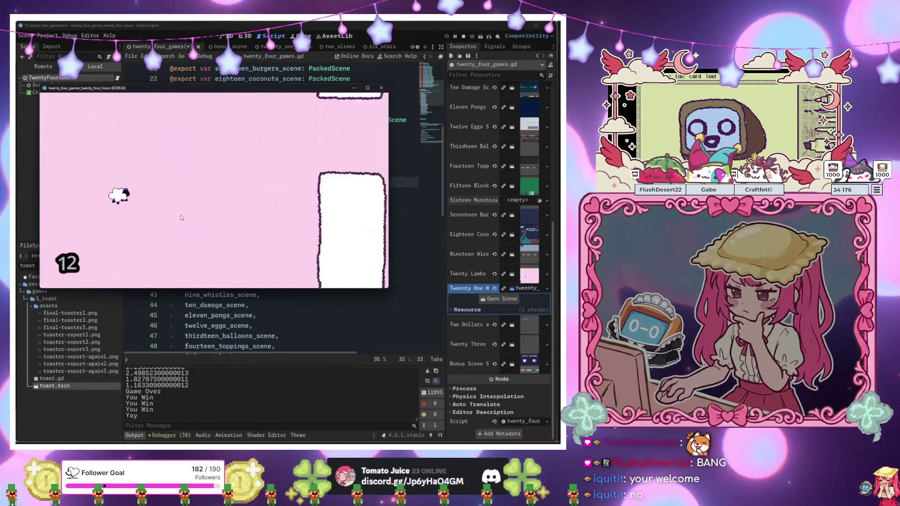
left_click(179, 217)
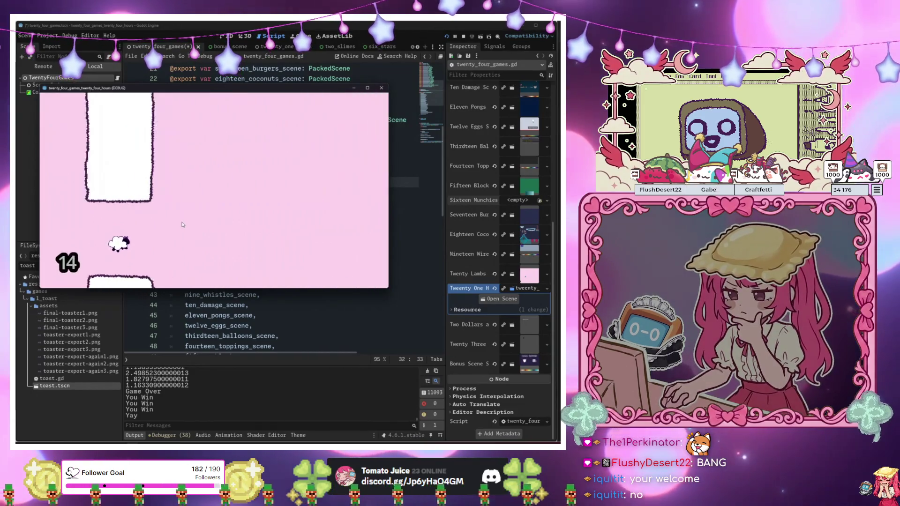
left_click(183, 224)
left_click(183, 226)
left_click(183, 227)
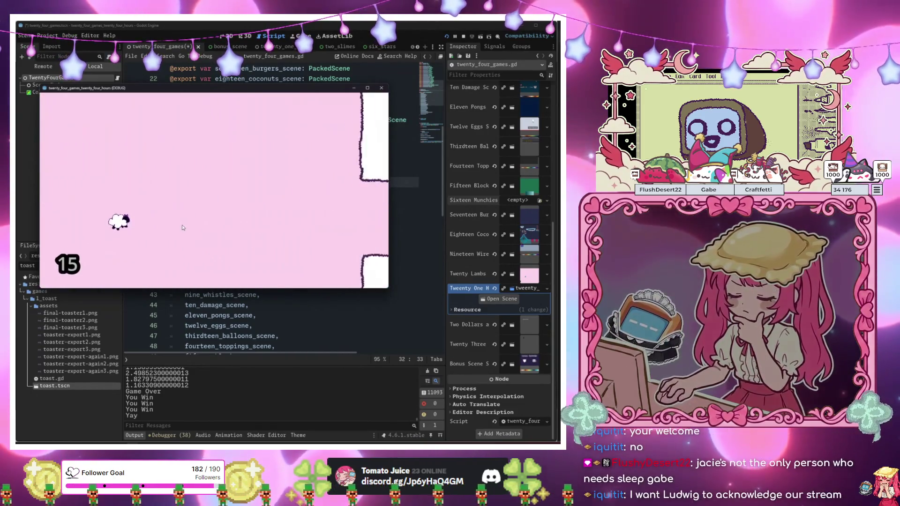
left_click(183, 228)
left_click(182, 228)
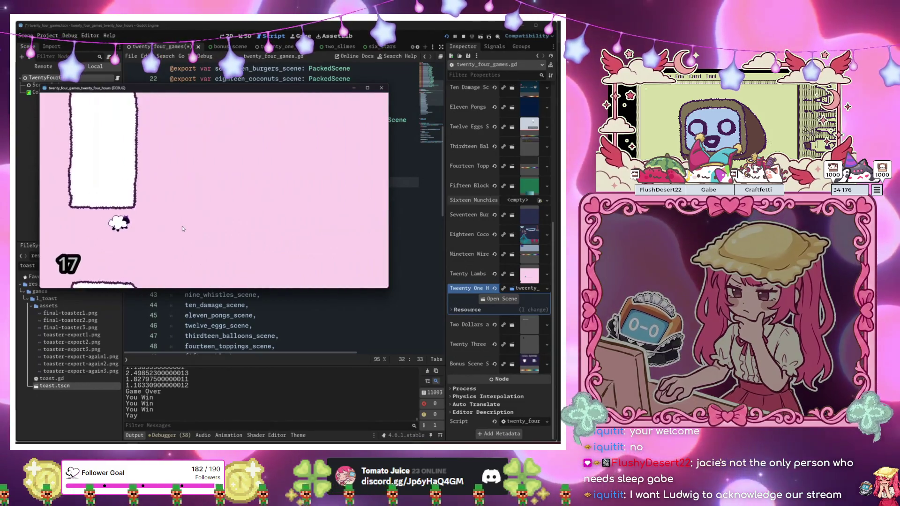
left_click(183, 229)
left_click(183, 230)
left_click(183, 230)
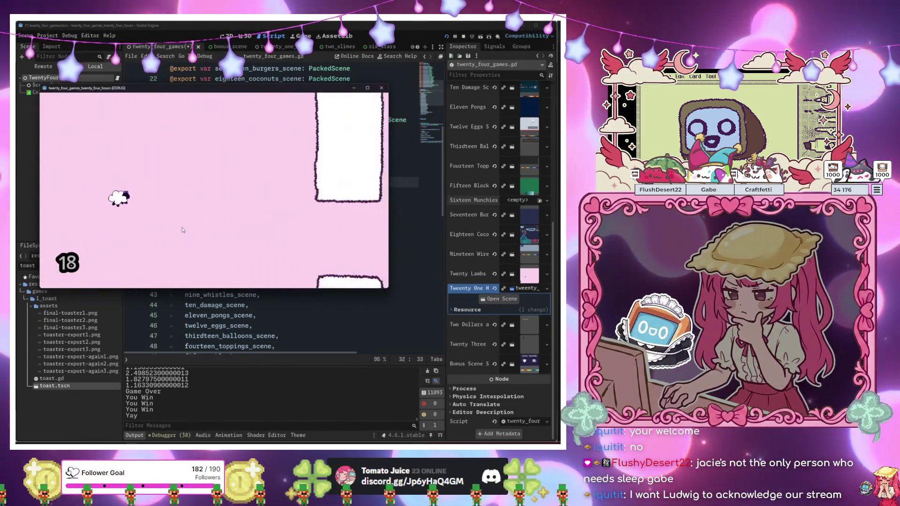
left_click(181, 224)
left_click(180, 218)
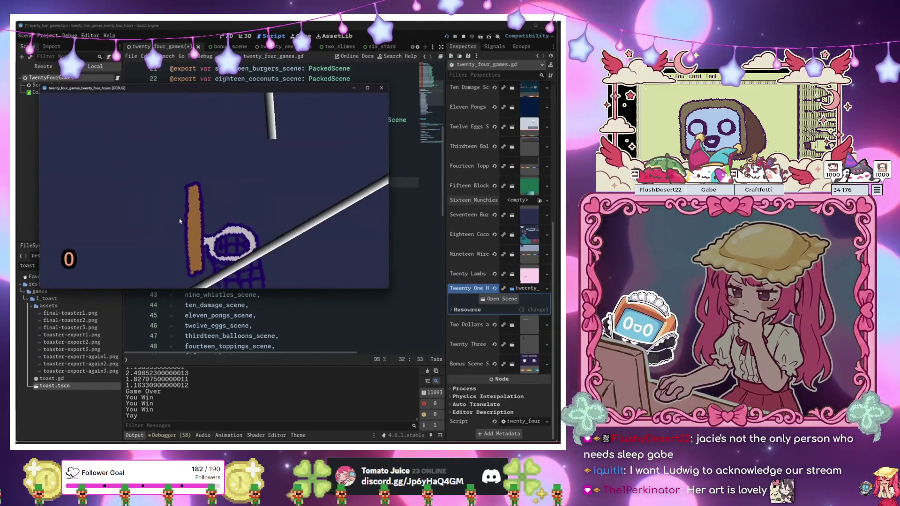
Drop pink balls above the drifting hoop until the basketball score reaches 17.
left_click(316, 113)
left_click(310, 120)
left_click(321, 119)
left_click(318, 117)
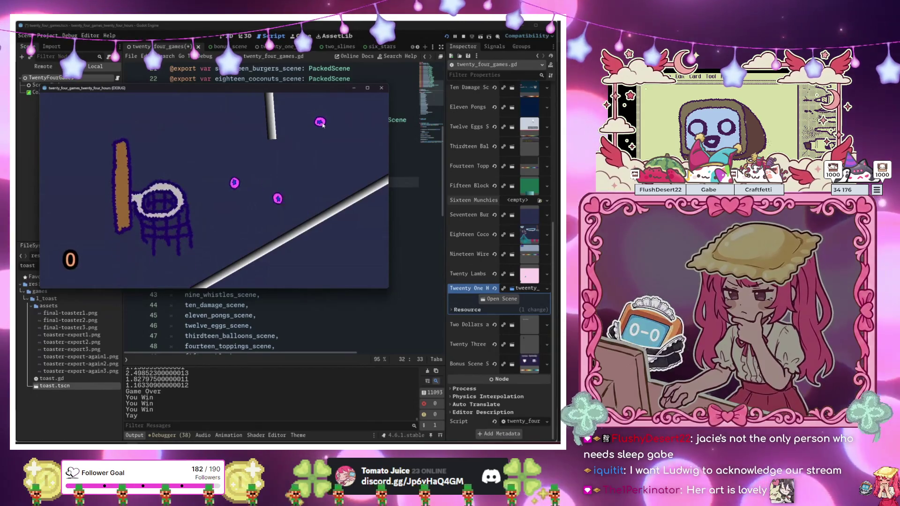
left_click(316, 122)
left_click(304, 117)
left_click(317, 134)
left_click(320, 139)
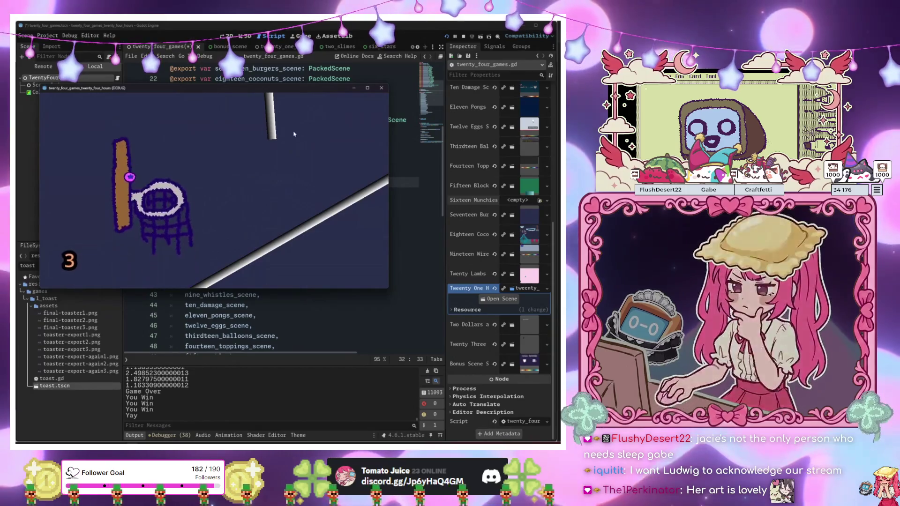
left_click(299, 133)
left_click(304, 137)
left_click(307, 136)
left_click(307, 132)
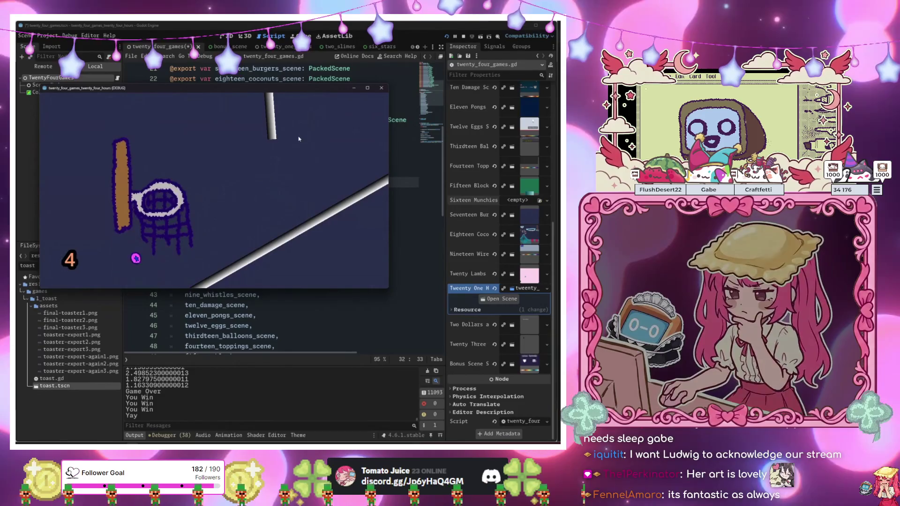
left_click(305, 133)
left_click(305, 131)
left_click(305, 132)
left_click(306, 131)
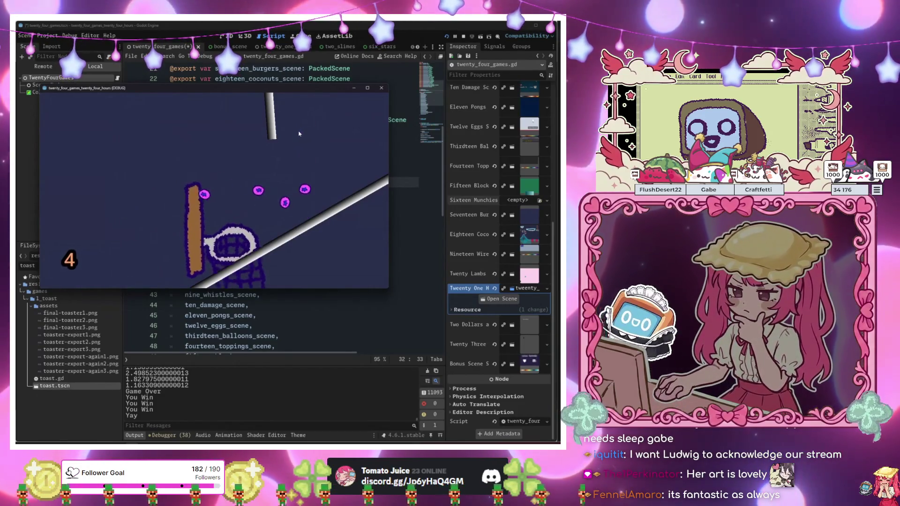
left_click(296, 137)
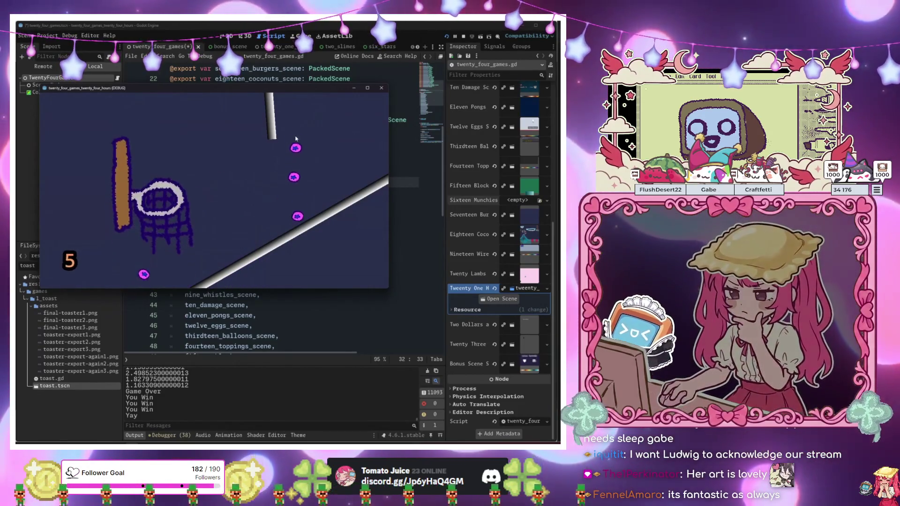
left_click(295, 138)
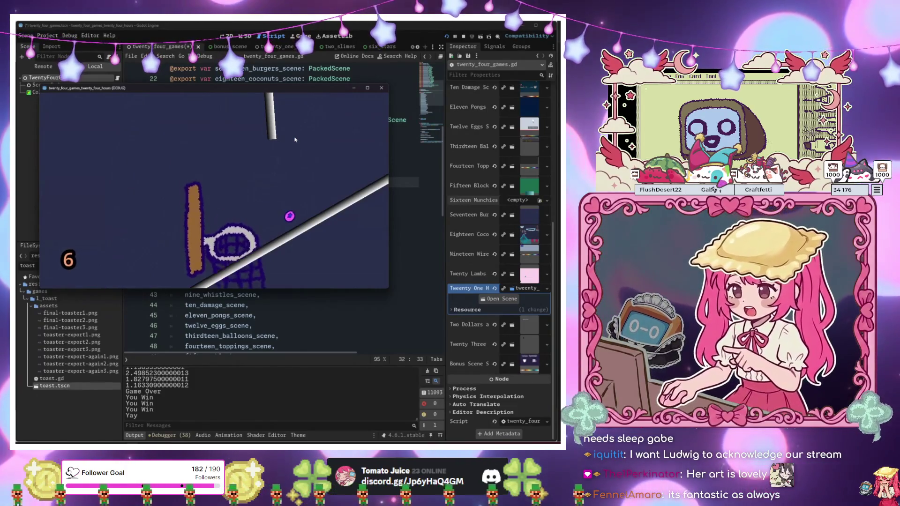
left_click(294, 139)
left_click(294, 140)
left_click(292, 141)
left_click(293, 143)
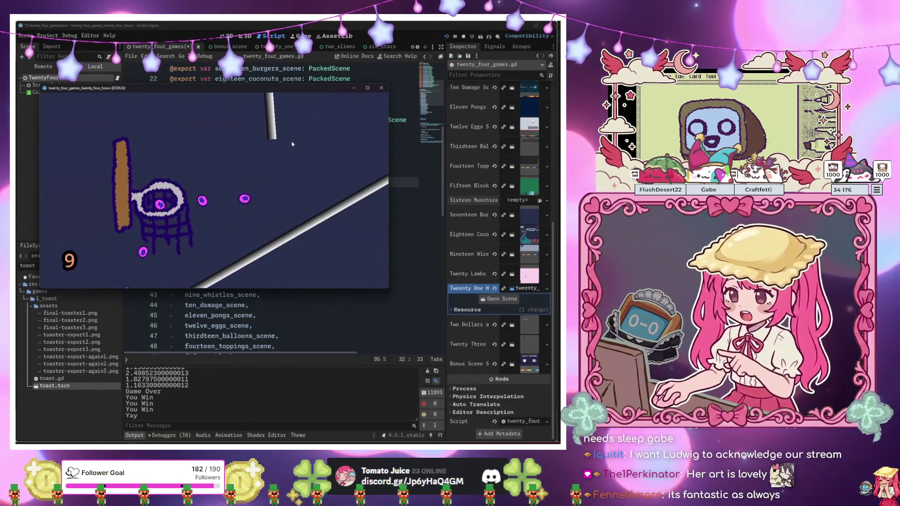
left_click(303, 147)
left_click(302, 148)
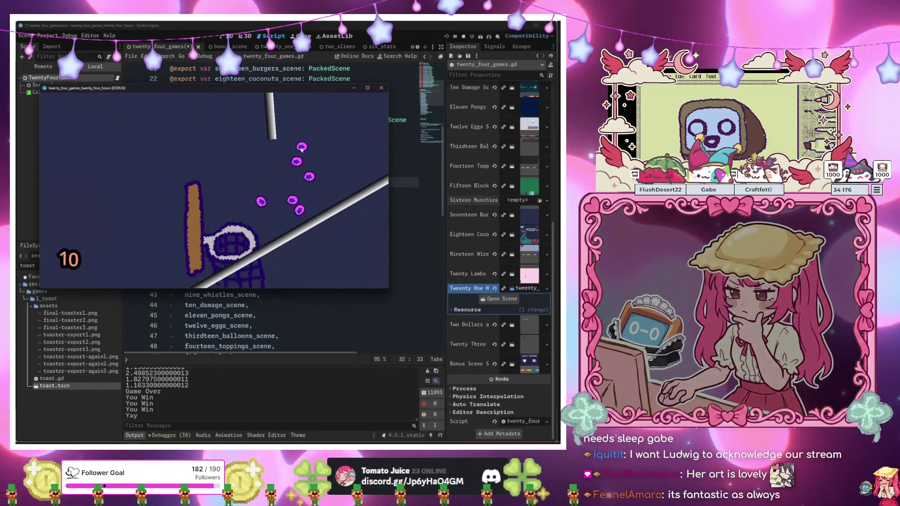
left_click(301, 149)
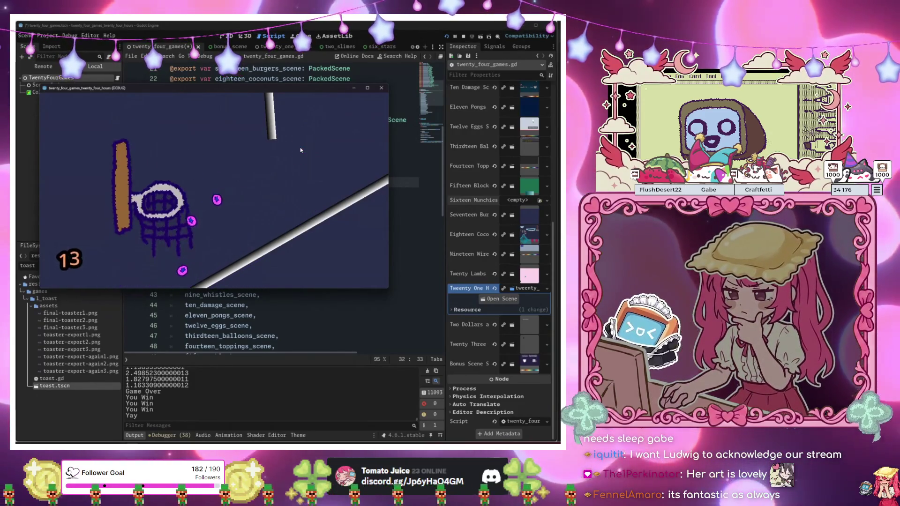
left_click(307, 135)
left_click(308, 135)
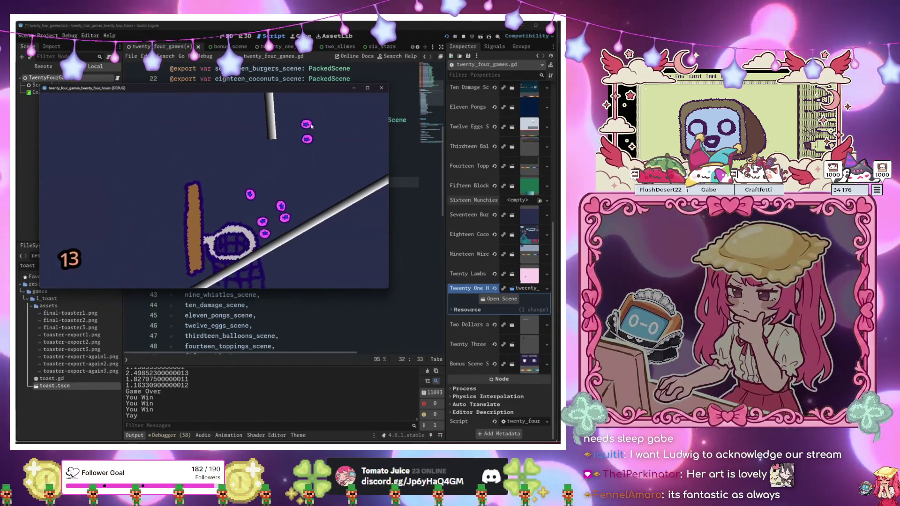
left_click(307, 134)
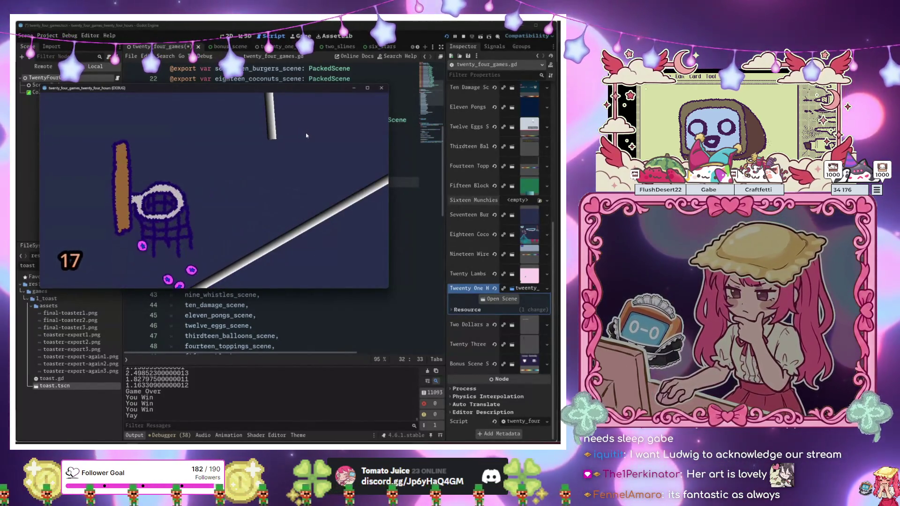
left_click(306, 135)
left_click(306, 135)
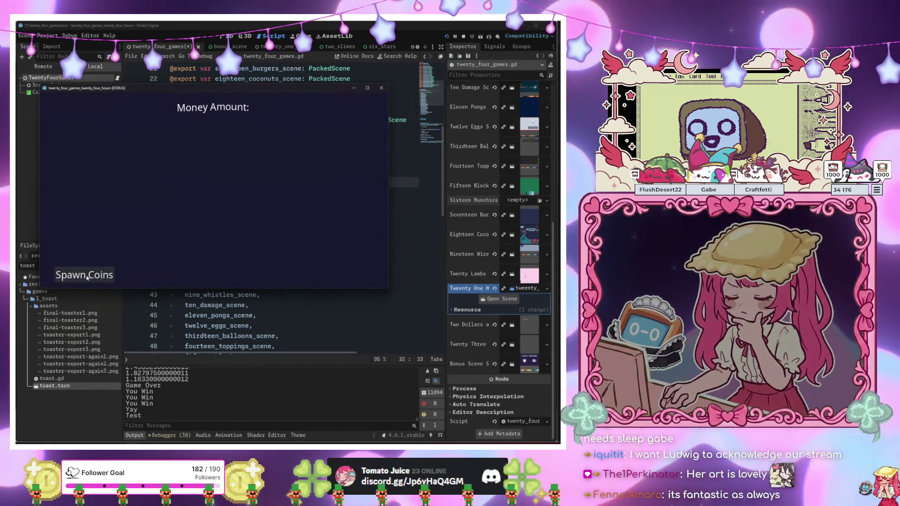
Spawn a batch of numbered coins, raising the money amount to 2.05.
left_click(70, 276)
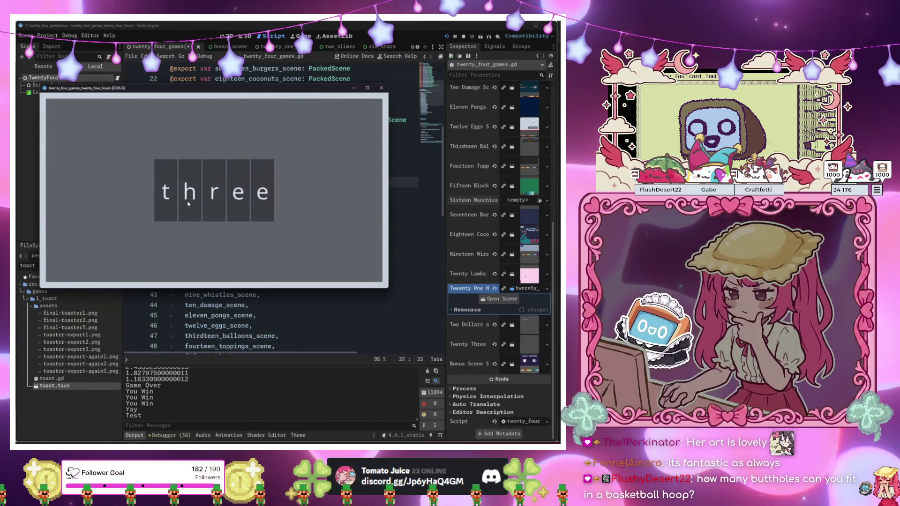
Type the shown words in turn ('threewords', 'unity', 'audacious' and others) until the round ends.
type("three")
type("wor")
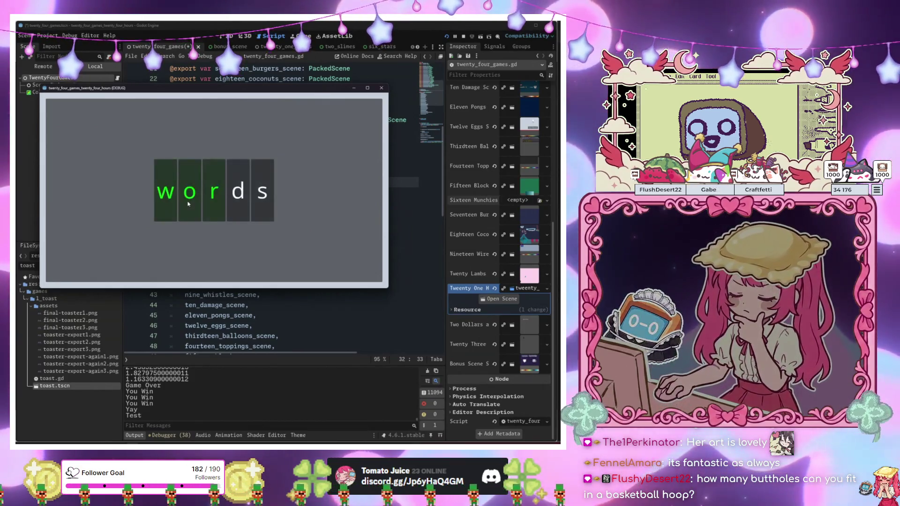
type("ds")
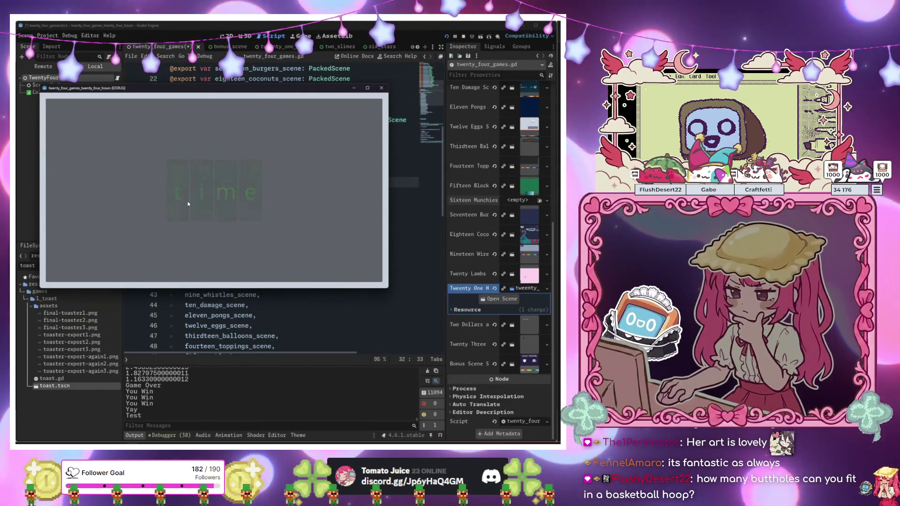
type("unity")
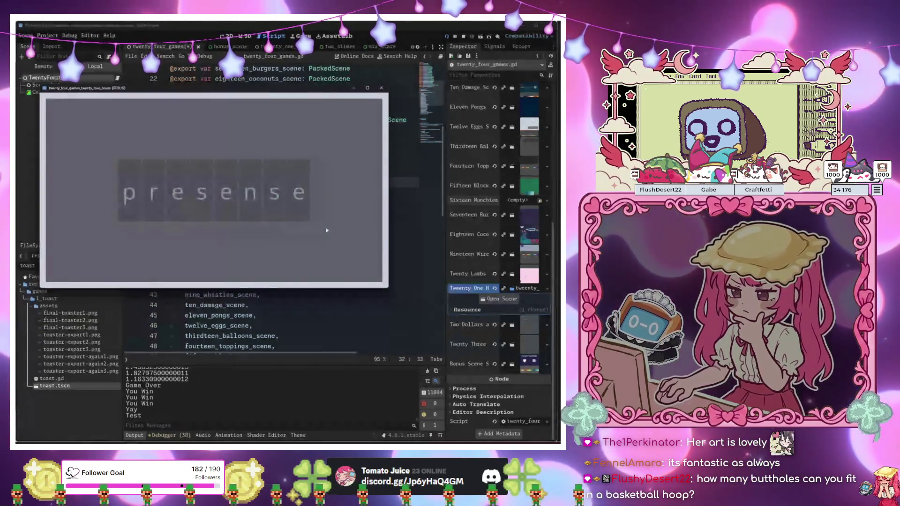
type("reoccuran")
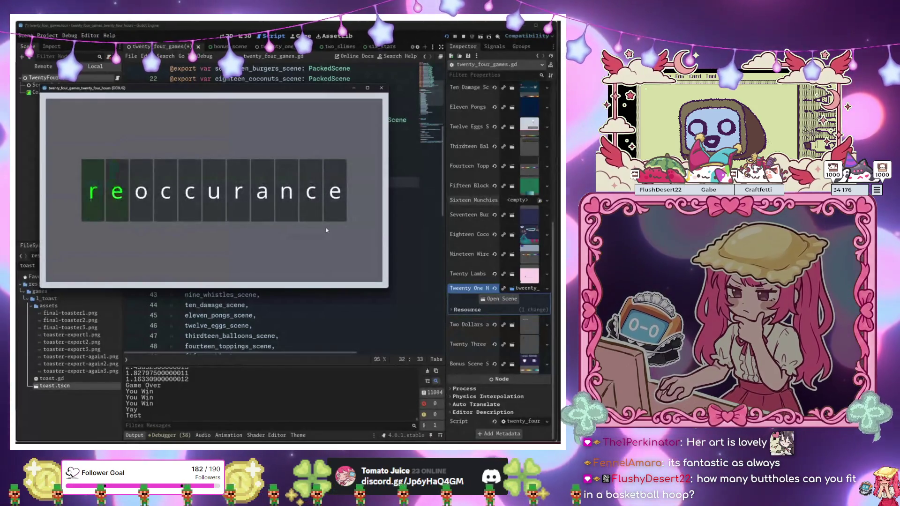
type("ce")
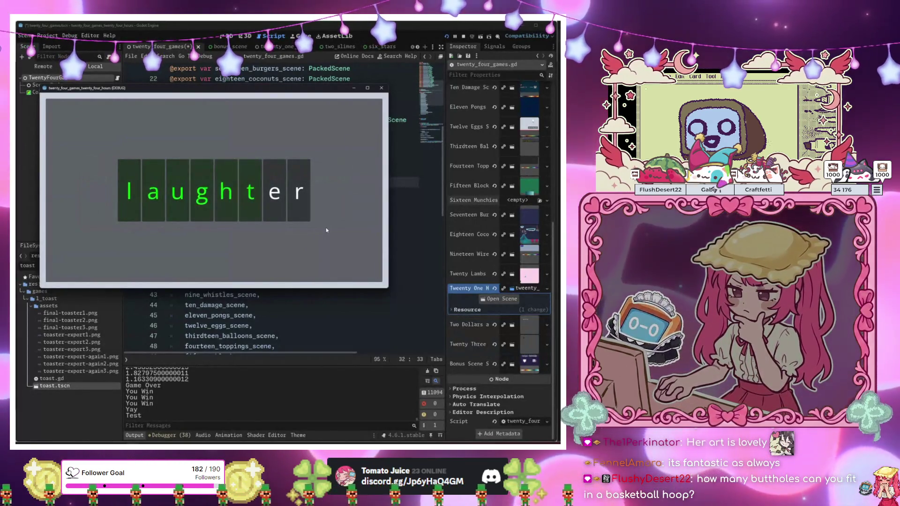
type("erfun")
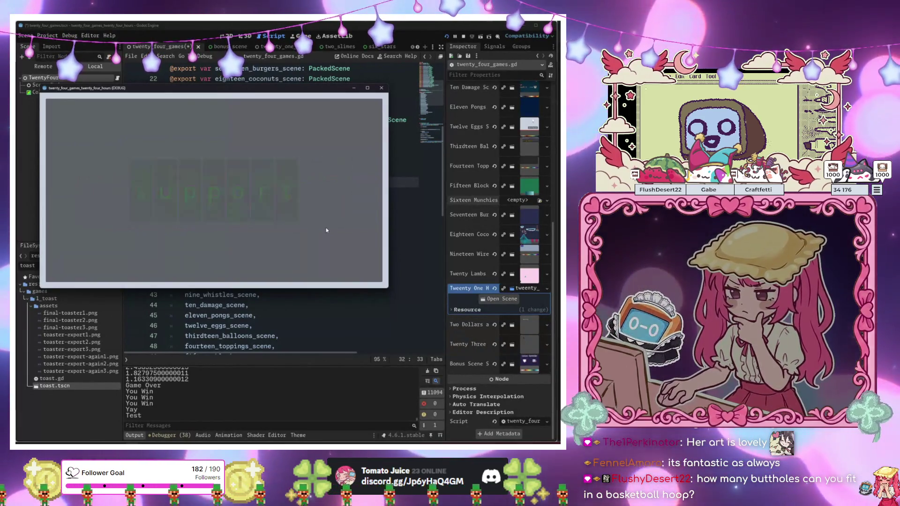
type("en")
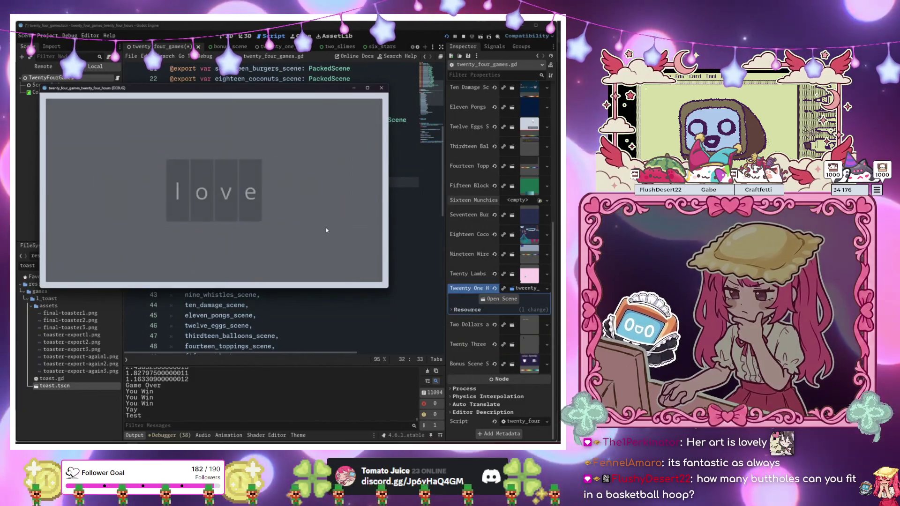
type("audacious")
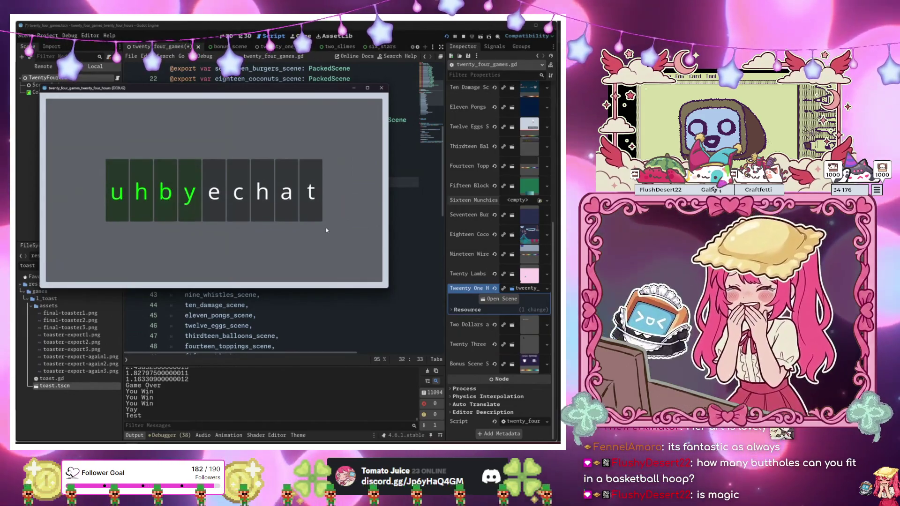
type("t")
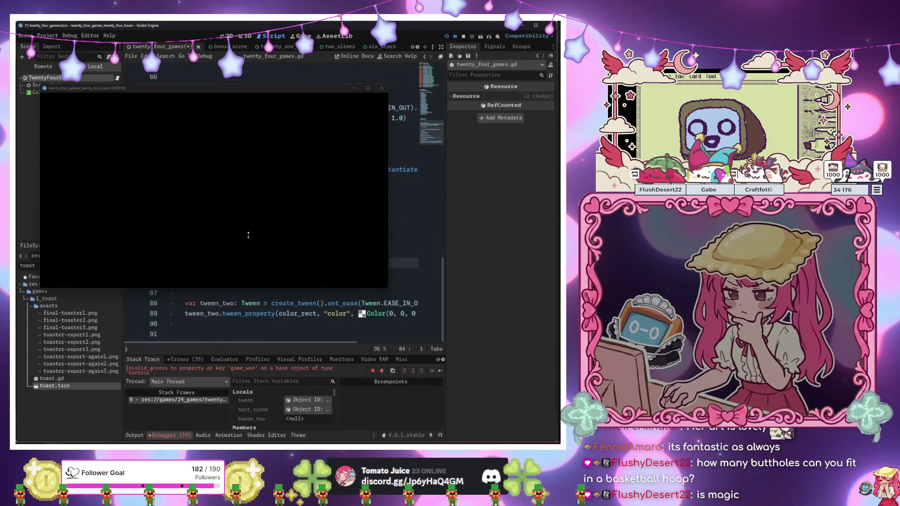
Move the game window off the script and resume the run halted at line 83 with F12.
left_click_drag(232, 93, 515, 132)
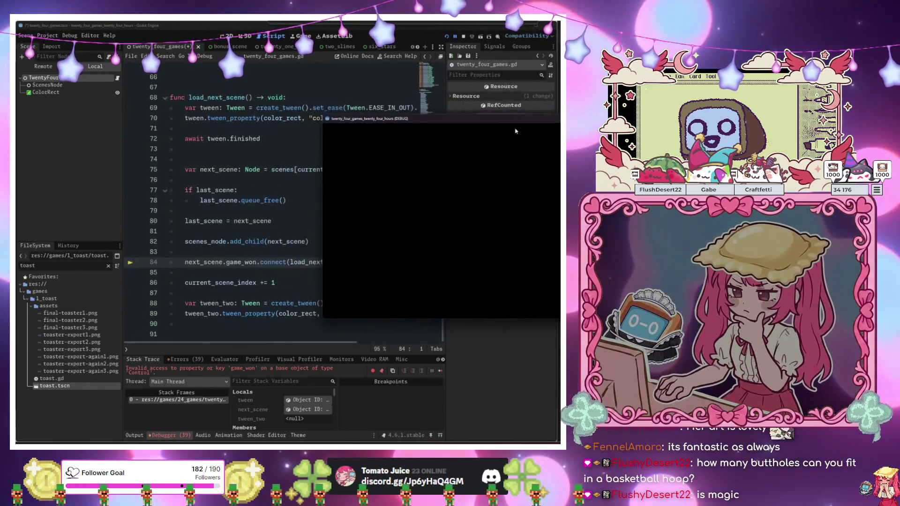
left_click(282, 255)
key("F12")
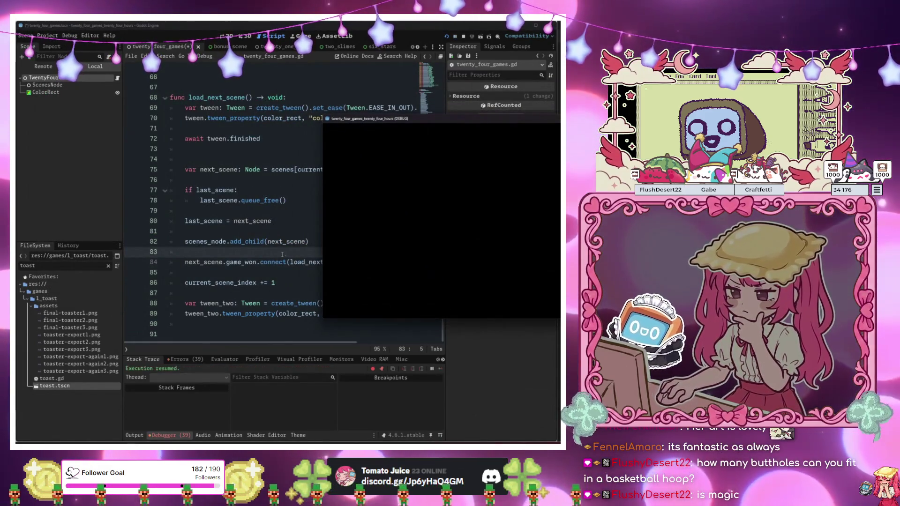
Run only the bonus_scene using its tab's Play This Scene option.
mouse_move(428, 127)
left_mouse_down()
mouse_move(491, 142)
mouse_move(490, 175)
mouse_move(231, 137)
mouse_move(235, 90)
mouse_move(233, 109)
mouse_move(508, 95)
mouse_move(458, 105)
mouse_move(422, 207)
mouse_move(307, 310)
mouse_move(370, 308)
mouse_move(244, 295)
left_mouse_up()
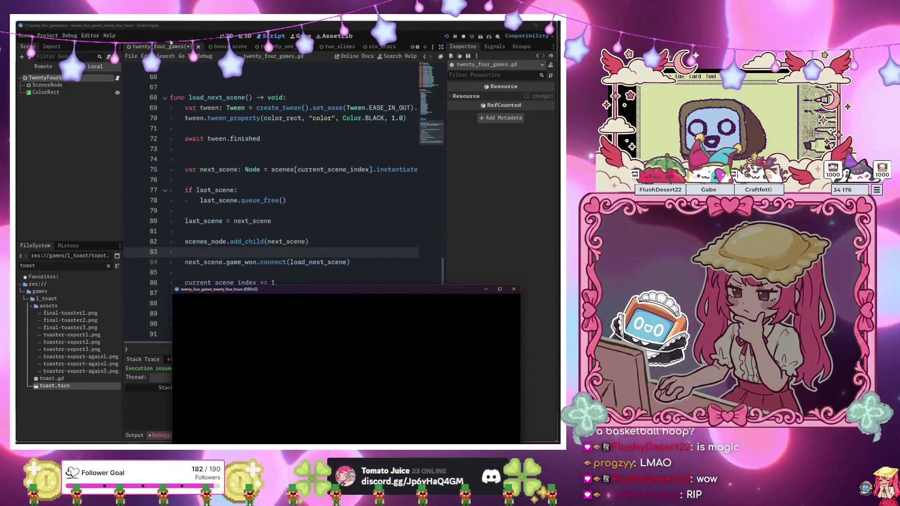
right_click(228, 48)
left_click(250, 83)
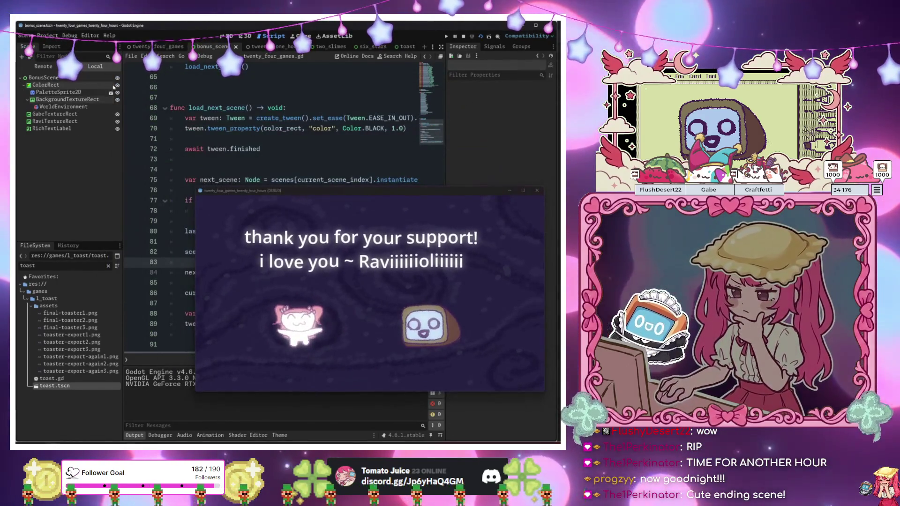
Dismiss the Attach Node Script dialog for BonusScene and close the running game window.
left_click(44, 77)
left_click(109, 57)
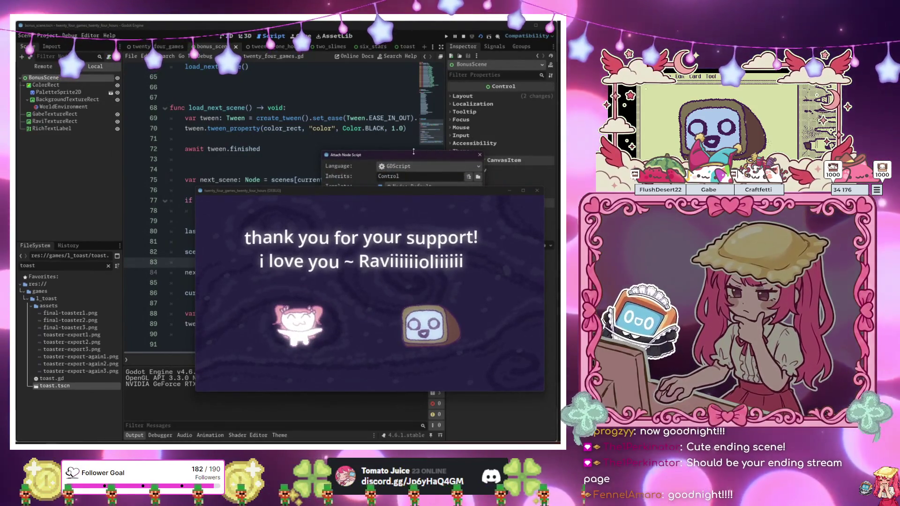
left_click_drag(414, 151, 414, 81)
left_click(365, 190)
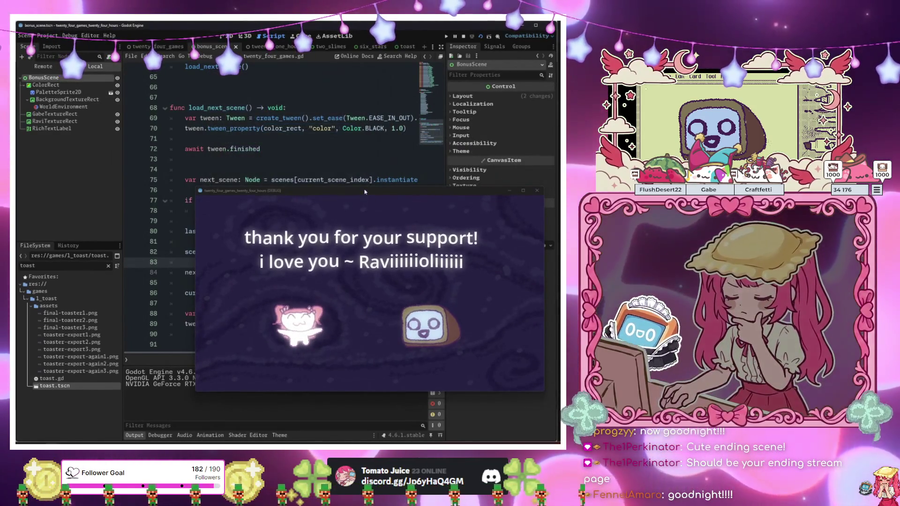
left_click_drag(365, 191, 292, 106)
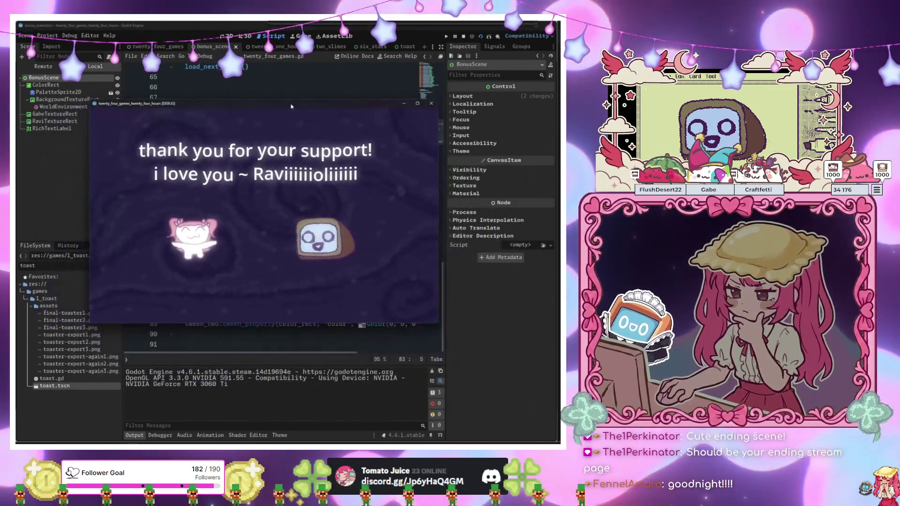
left_click(431, 103)
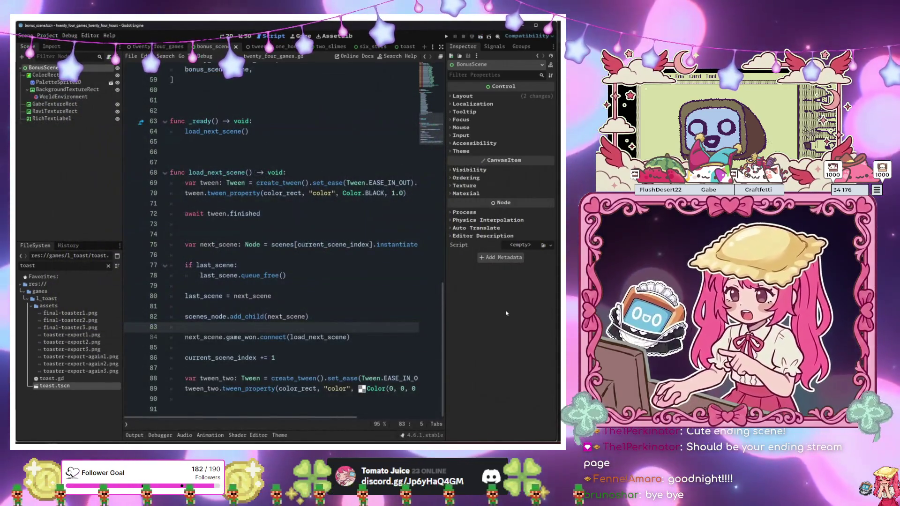